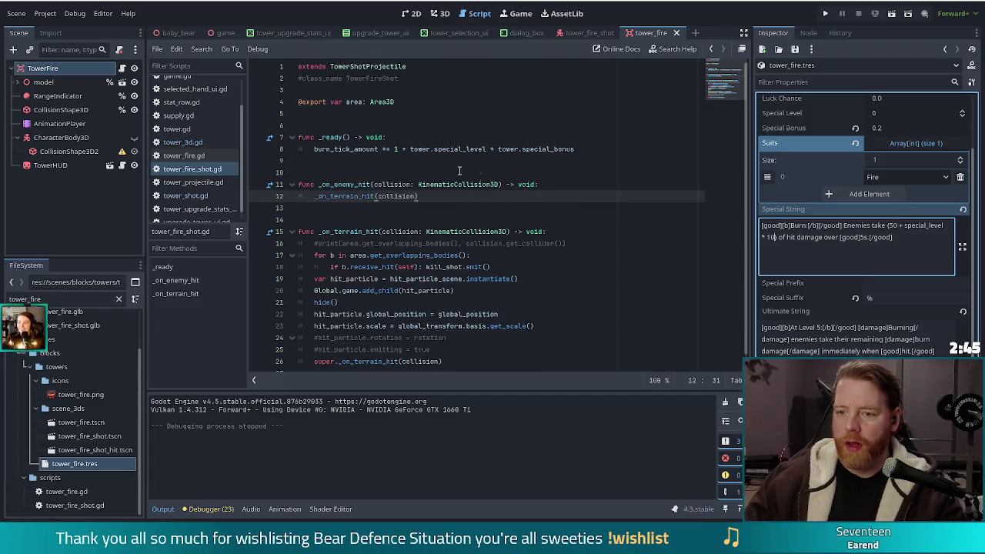
# Review the burn_tick_amount formula and tooltip value, then switch to the Twitch stream window
pyautogui.click(525, 148)
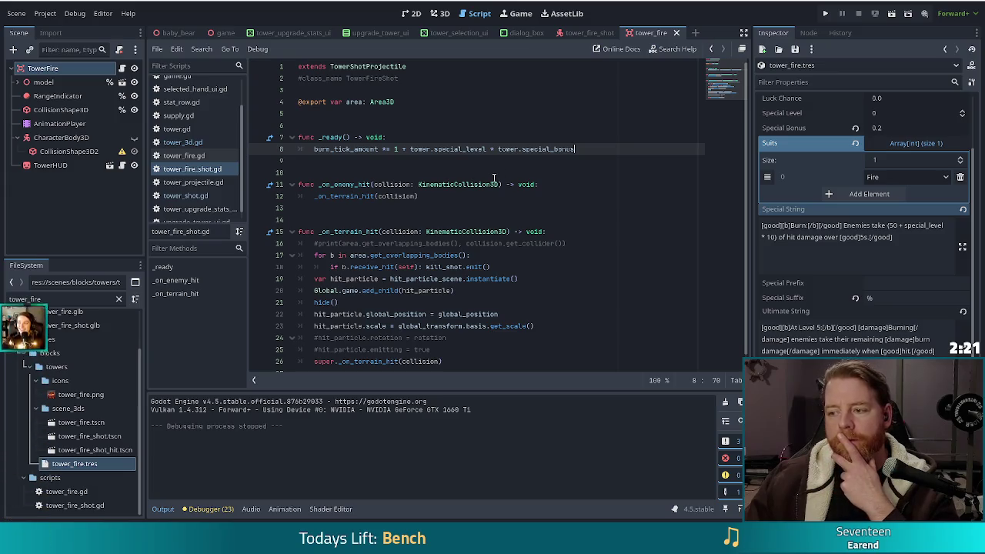
pyautogui.doubleClick(770, 238)
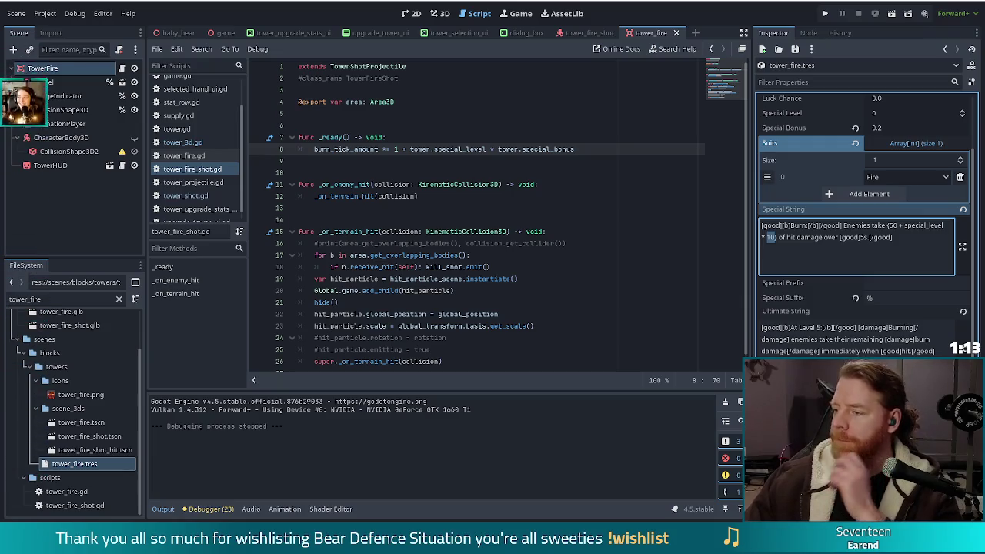
pyautogui.click(507, 209)
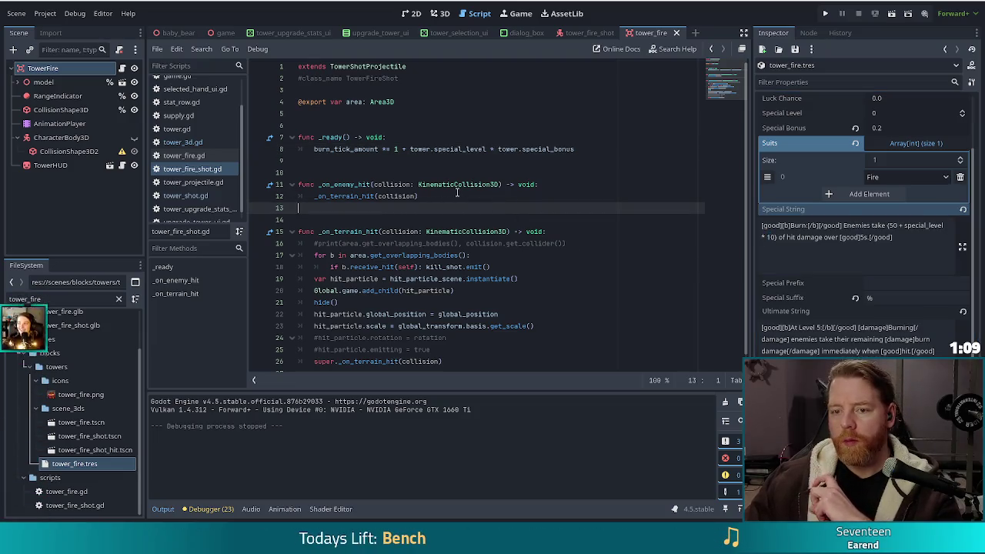
pyautogui.click(416, 196)
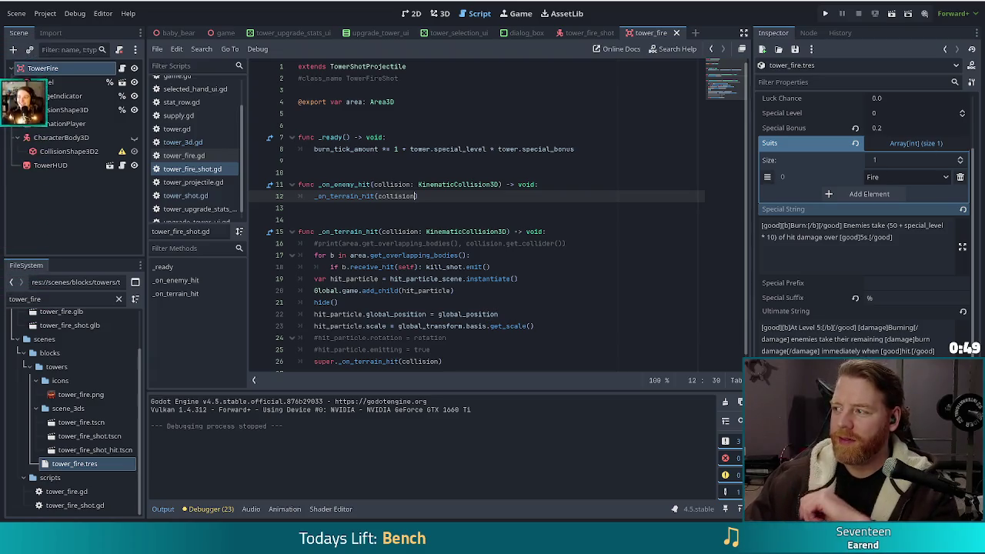
pyautogui.hotkey('alt', 'Tab')
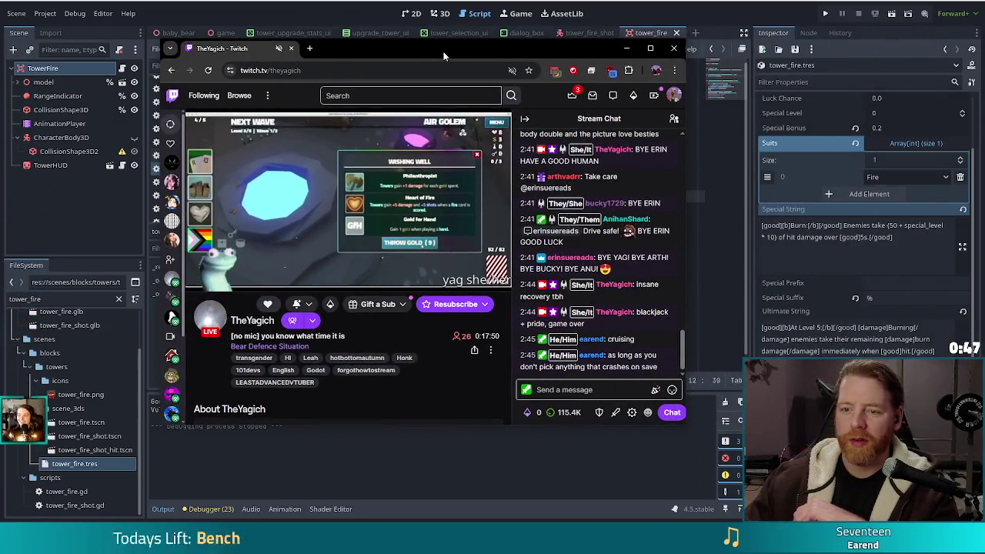
# Leave the Twitch stream and return to tower_fire_shot.gd in Godot
pyautogui.moveTo(198, 234)
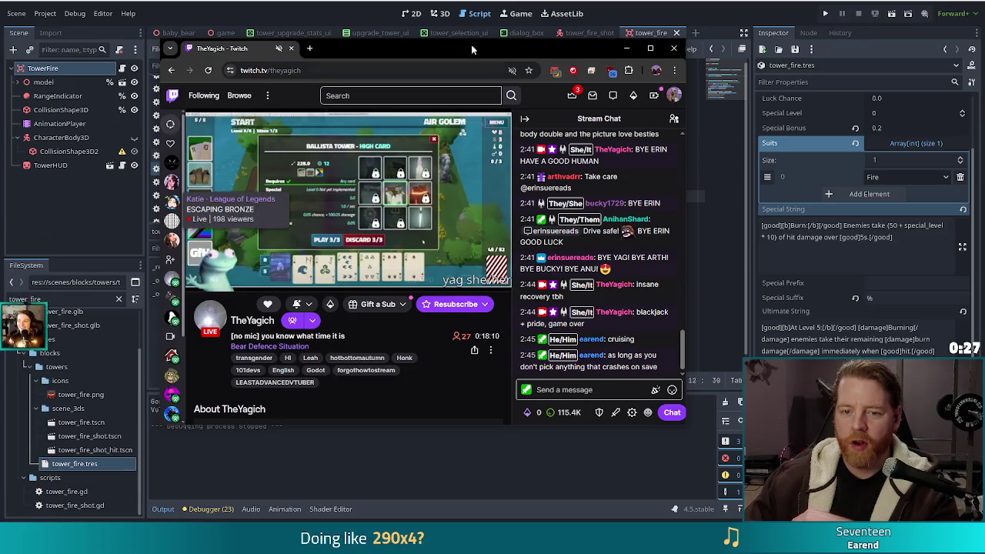
pyautogui.hotkey('alt', 'Tab')
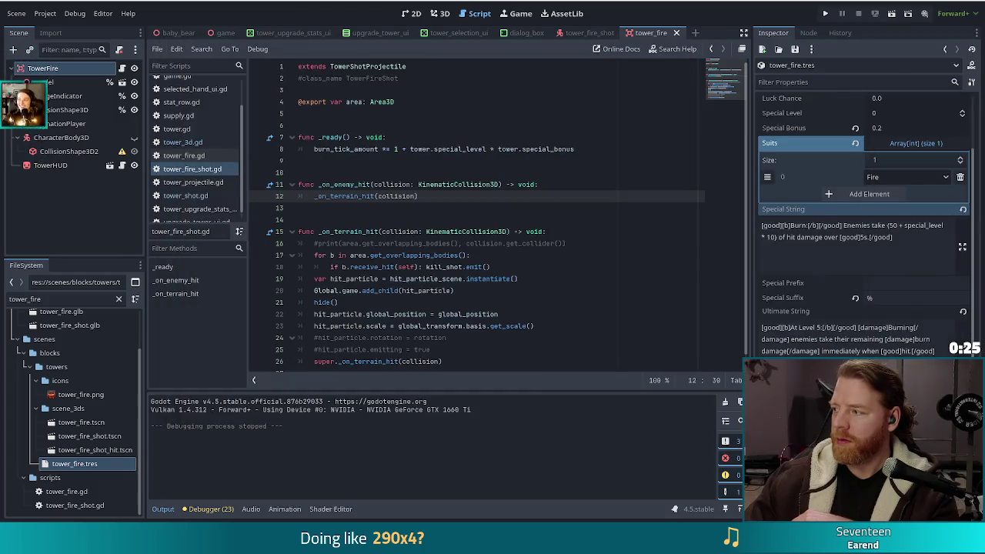
# Run the project and start a NEW GAME
pyautogui.click(561, 244)
pyautogui.click(826, 14)
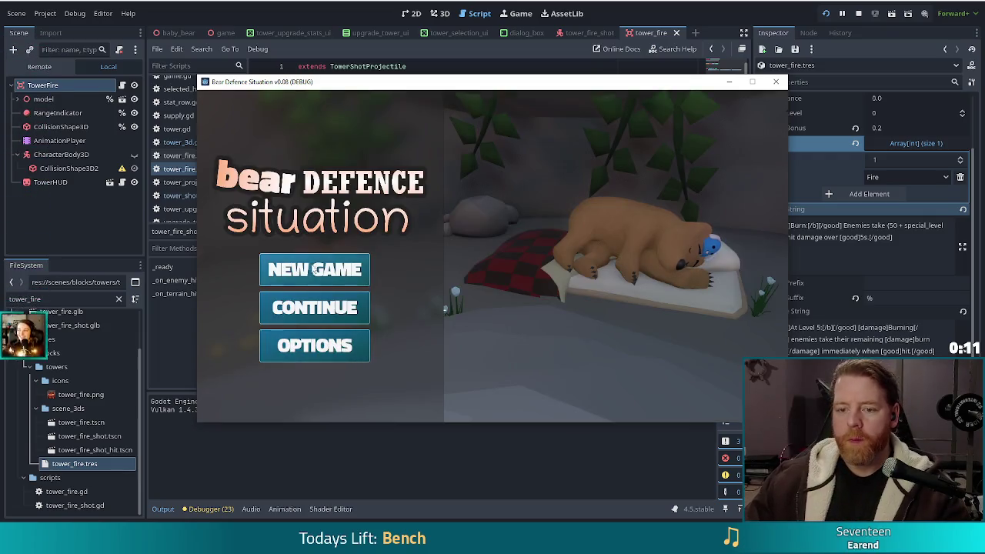
pyautogui.click(285, 271)
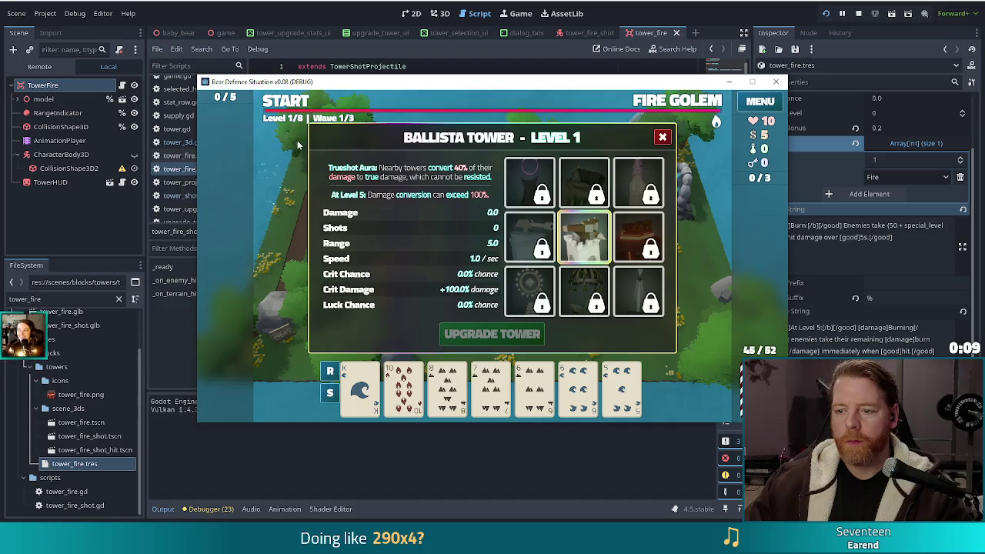
# Inspect the Fire Tower's burn description and Level 2 upgrade preview, then reselect Ballista
pyautogui.click(638, 235)
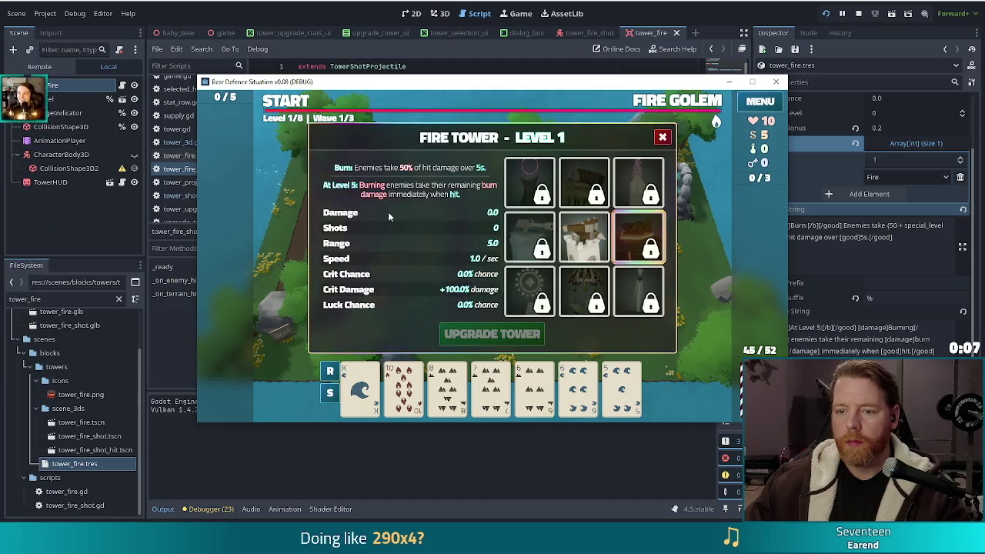
pyautogui.click(388, 216)
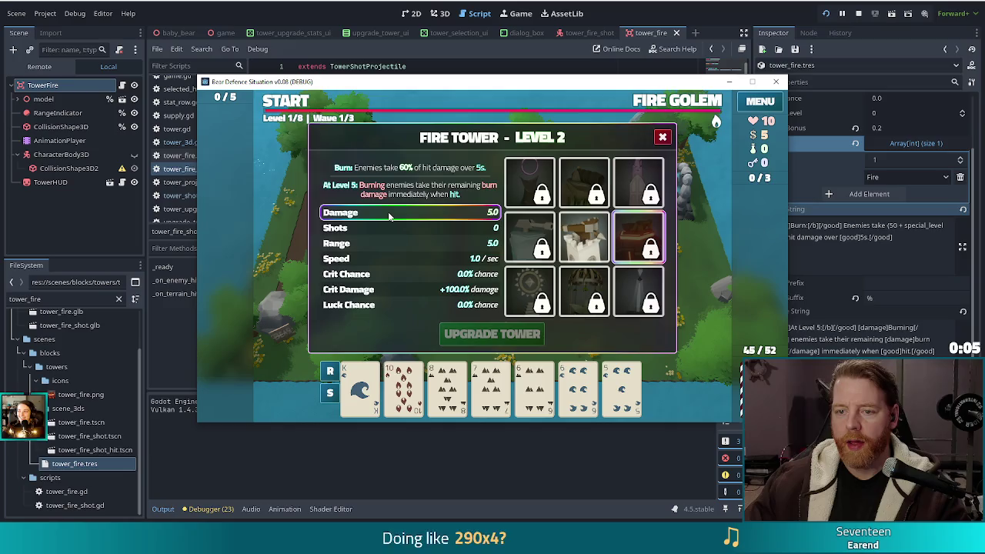
pyautogui.moveTo(543, 231)
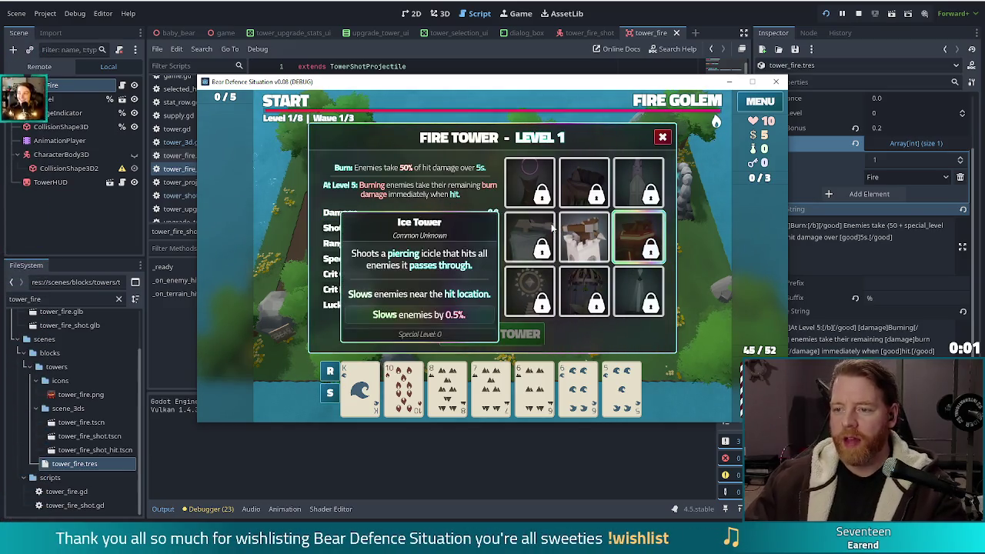
pyautogui.click(603, 239)
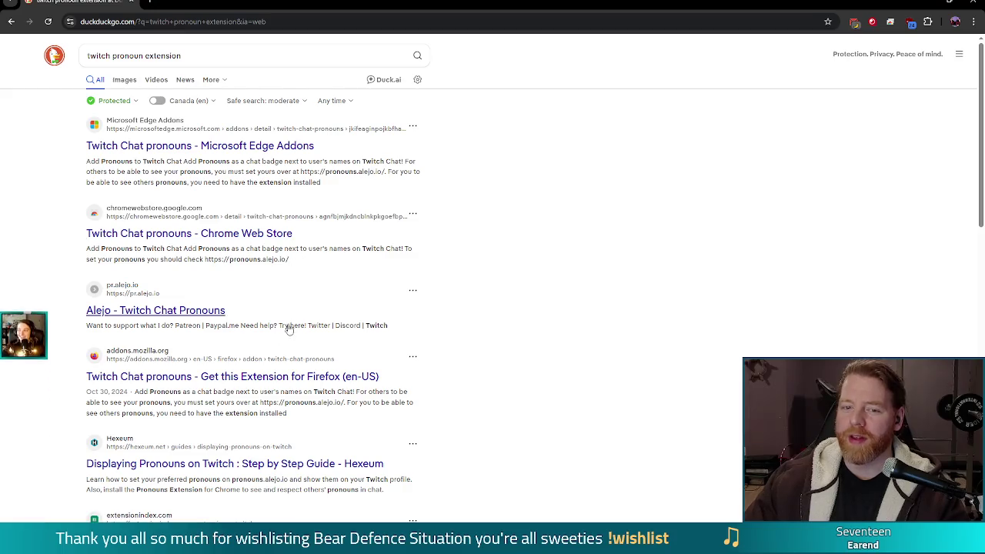
# View the Twitch Chat pronouns extension's Chrome Web Store page, then minimize Chrome
pyautogui.click(231, 234)
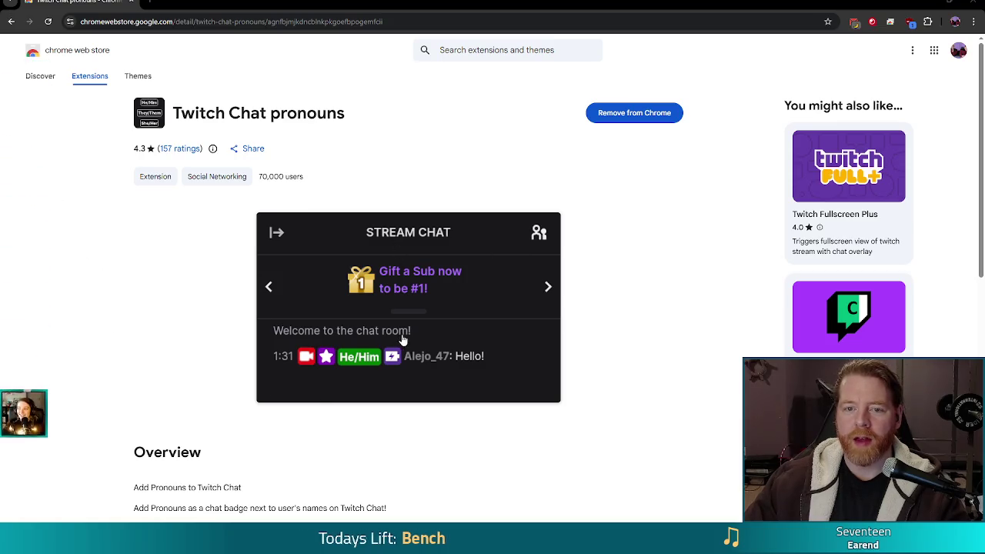
pyautogui.scroll(-2, 465, 354)
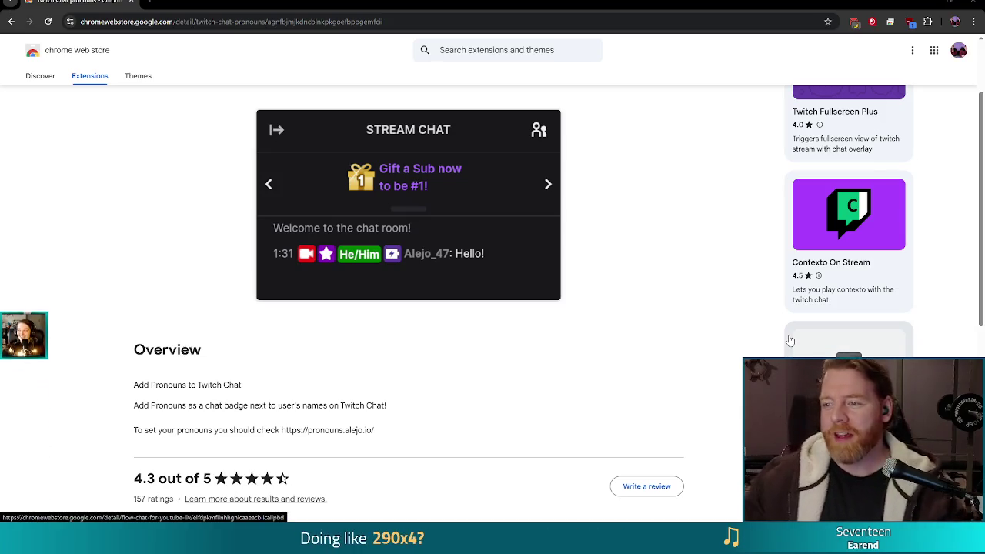
pyautogui.click(940, 3)
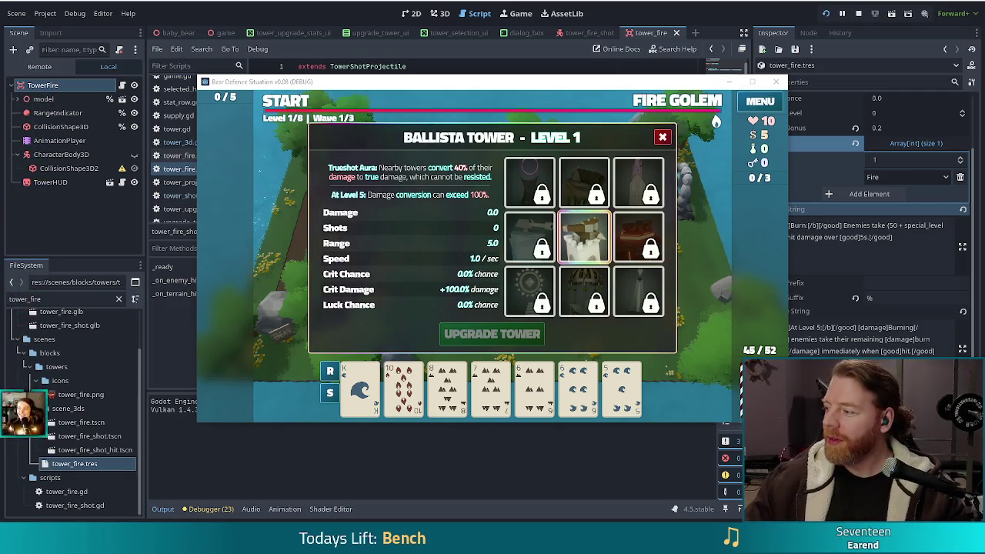
# Check the Ice Tower's slowing description in the game, then close the game window
pyautogui.click(436, 80)
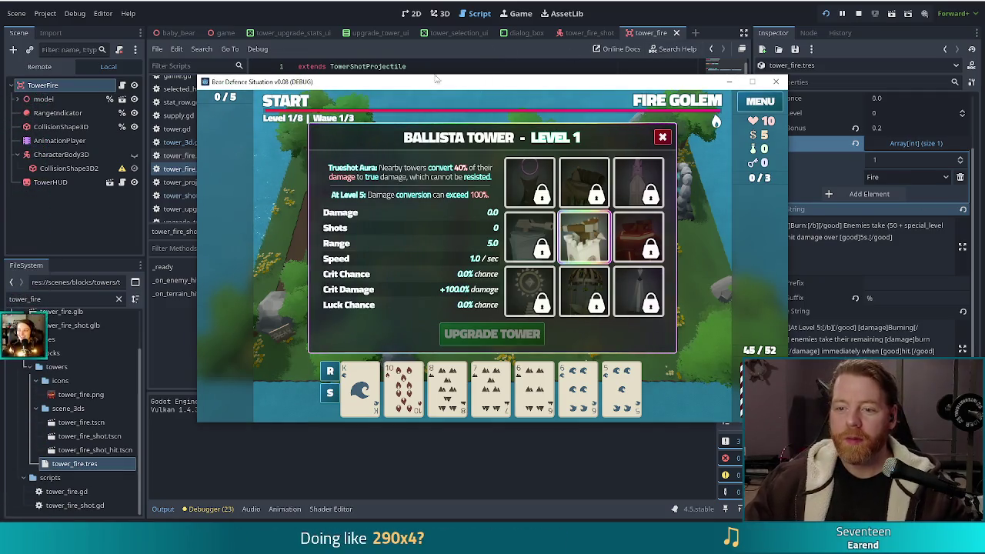
pyautogui.click(517, 224)
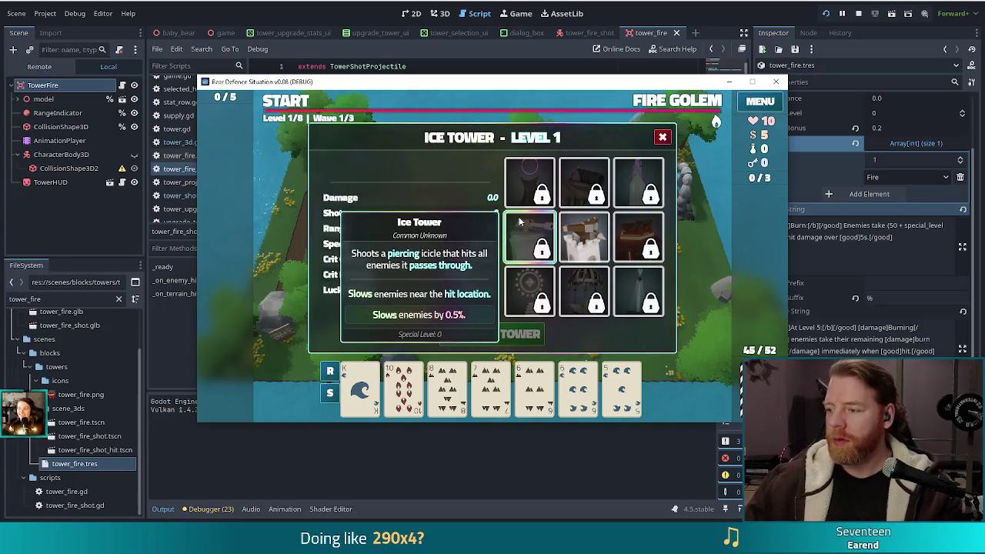
pyautogui.click(779, 83)
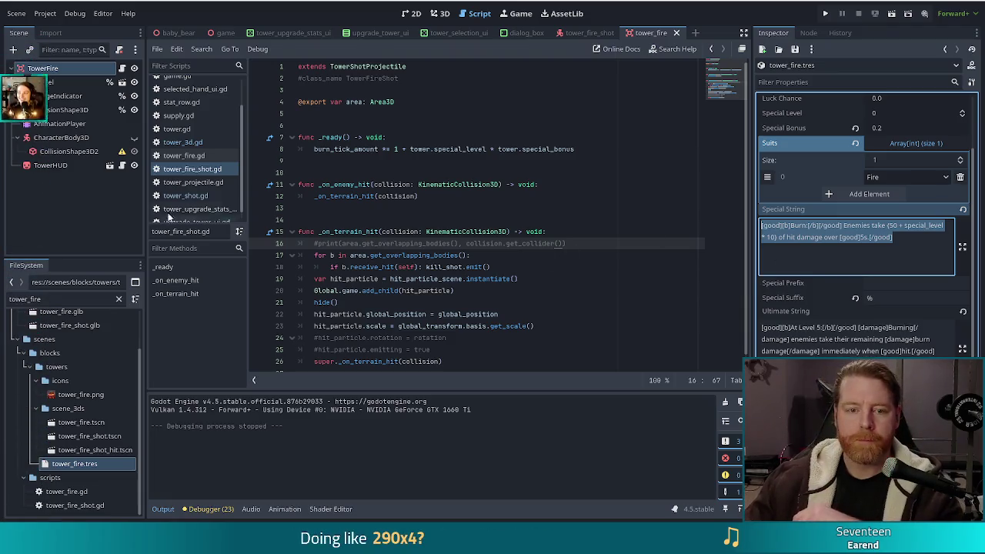
# Filter FileSystem to tower_ice and select tower_ice.tres
pyautogui.click(61, 299)
pyautogui.press('BackSpace')
pyautogui.press('BackSpace')
pyautogui.press('BackSpace')
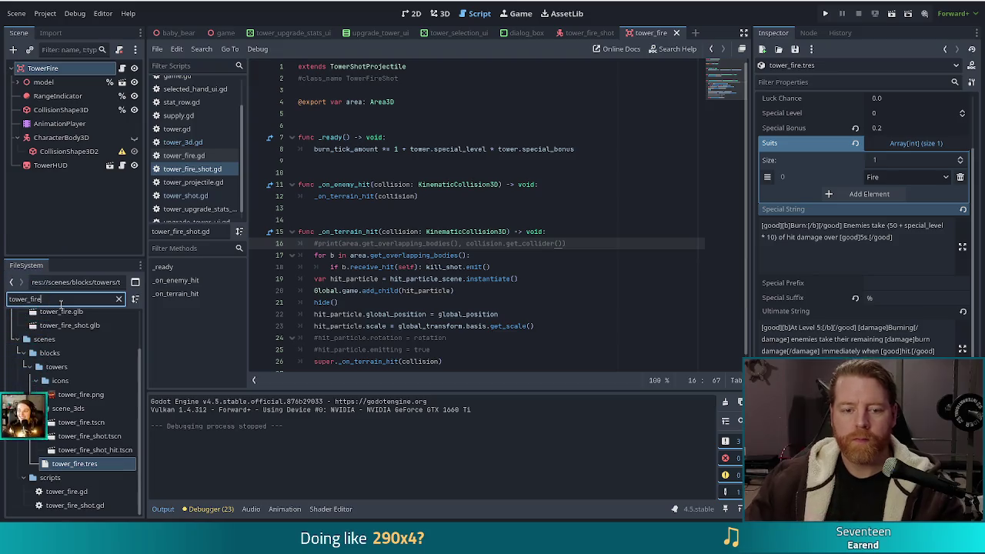
pyautogui.press('BackSpace')
pyautogui.write('ic')
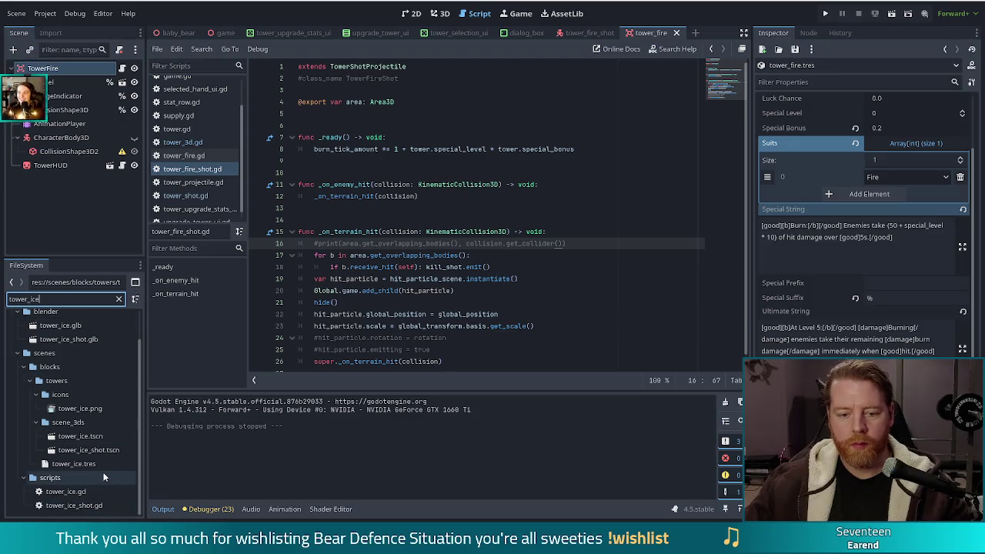
pyautogui.click(74, 464)
# Paste the Burn text into Special String and reword it to Chill, 'are slowed by', 'on hit'
pyautogui.click(862, 329)
pyautogui.write('[good][b]Burn:[/b][/good] Enemies take (50 + special_level * 10) of hit damage over [good]5s.[/good]')
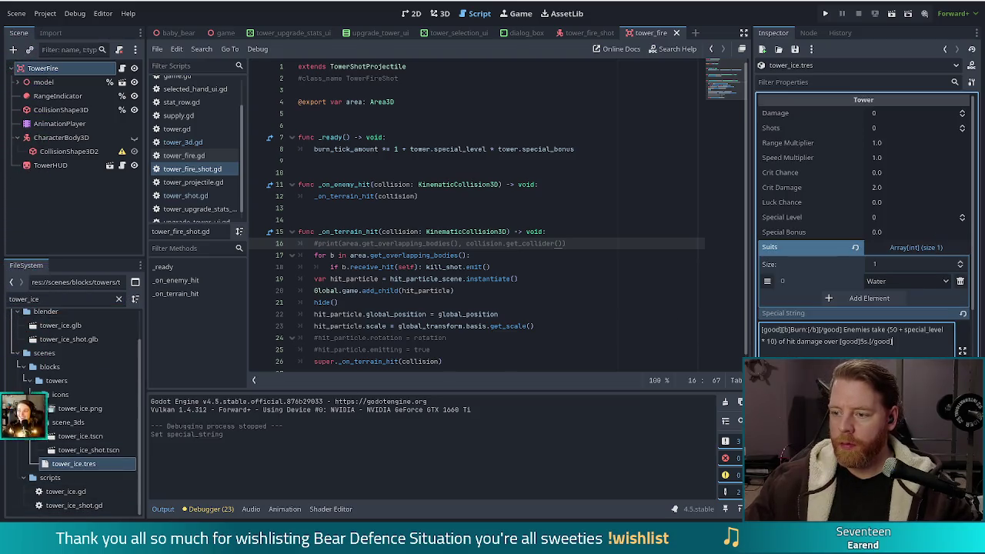
pyautogui.write('Chill')
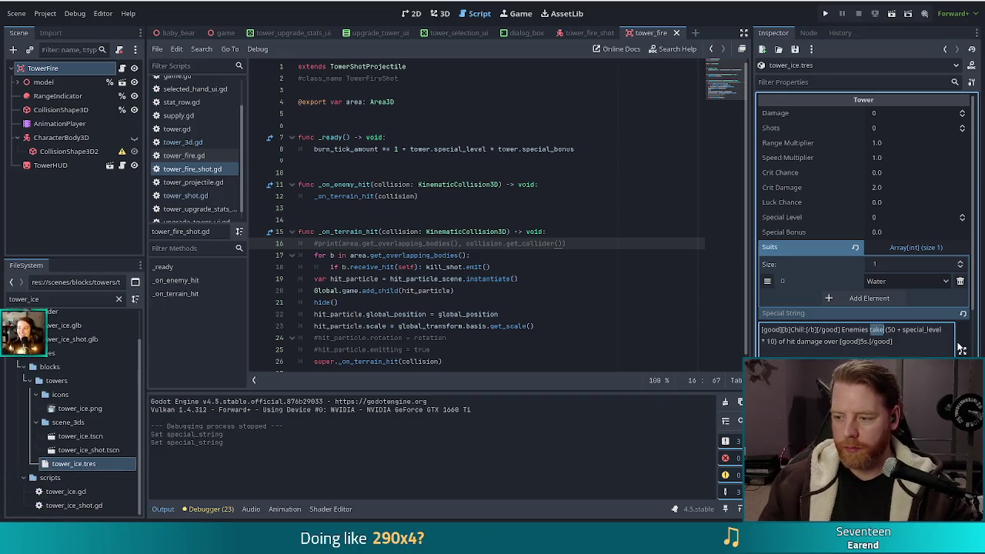
pyautogui.write('are slowed by')
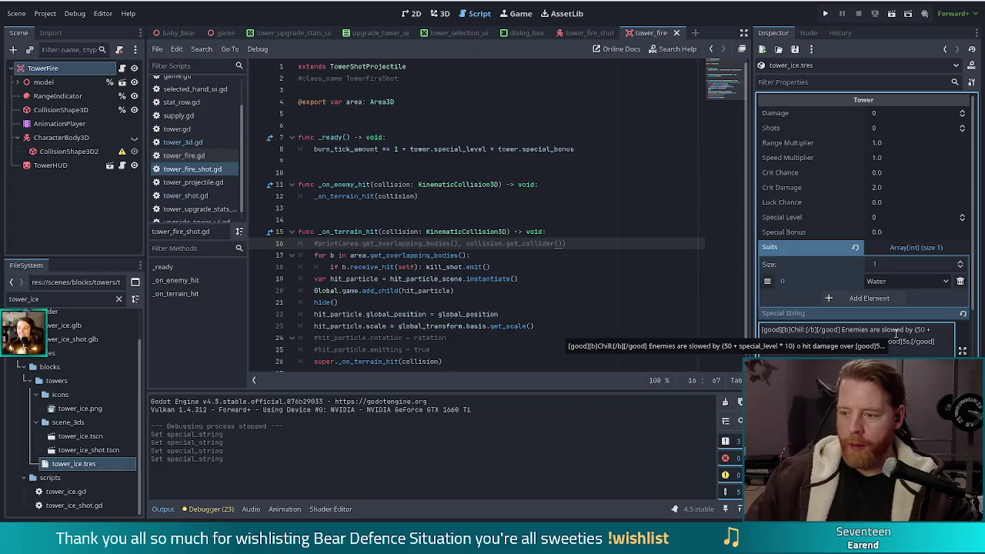
pyautogui.click(826, 341)
pyautogui.press('BackSpace')
pyautogui.write('n')
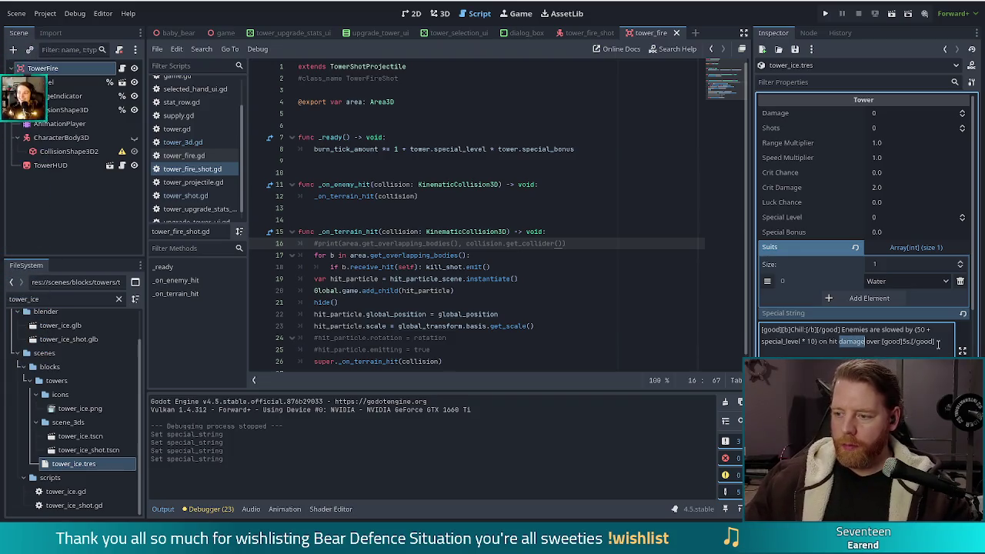
pyautogui.press('BackSpace')
pyautogui.press('BackSpace')
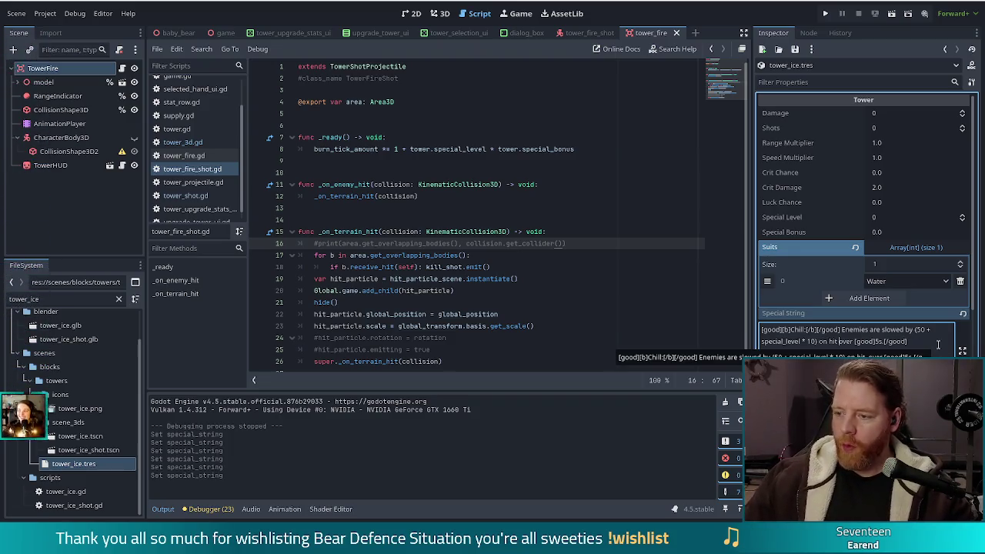
pyautogui.hotkey('ctrl', 'BackSpace')
pyautogui.hotkey('ctrl', 'BackSpace')
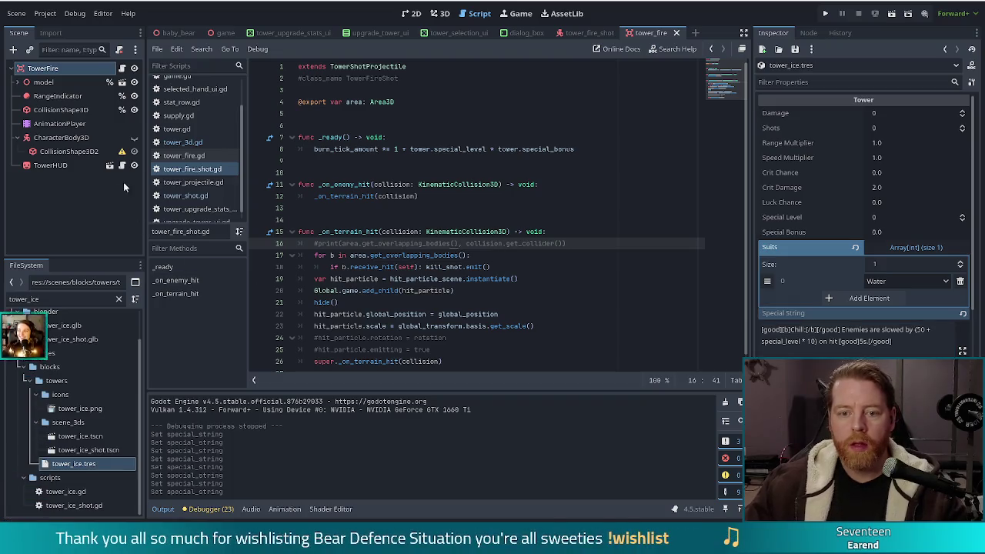
# Open tower_ice_shot.gd and select line 28's formula 1.0 - (0.5 * 0.9 ** tower.special_level)
pyautogui.click(4, 299)
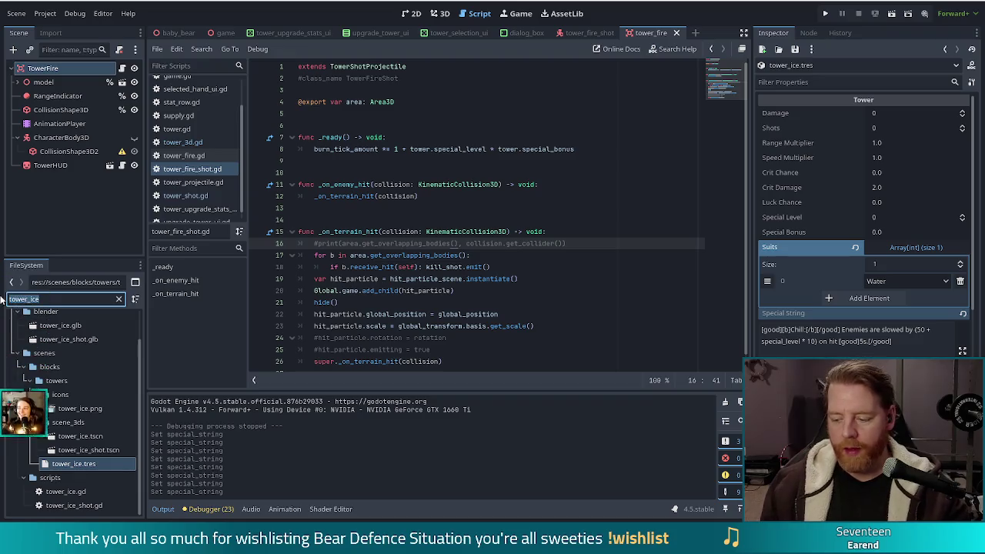
pyautogui.write('tower_ice_shot')
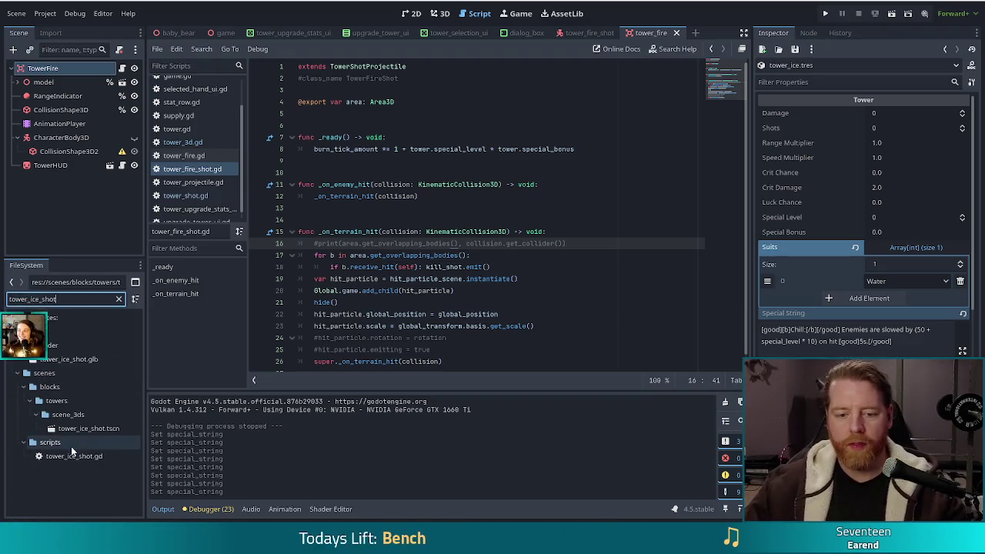
pyautogui.doubleClick(63, 459)
pyautogui.click(499, 260)
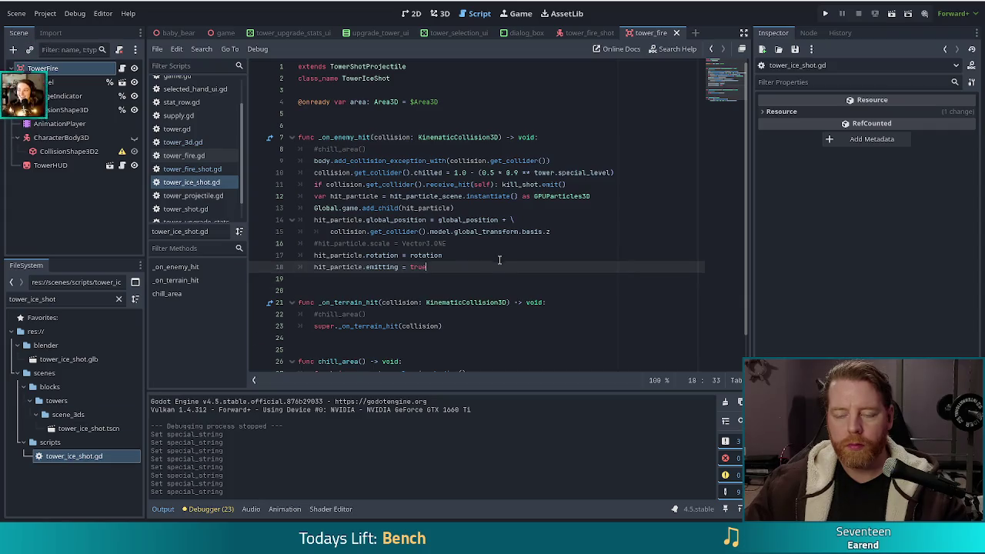
pyautogui.scroll(-1, 498, 260)
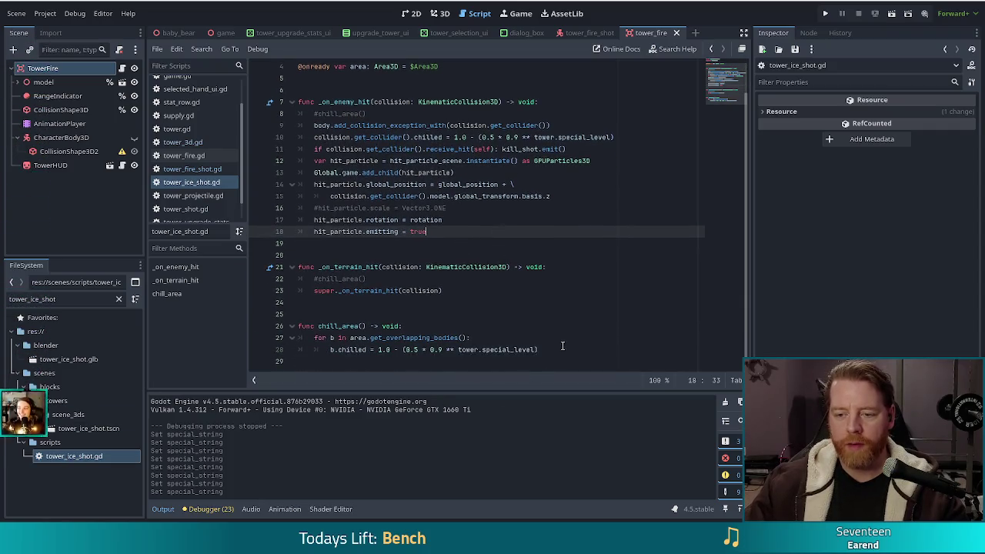
pyautogui.moveTo(538, 349); pyautogui.dragTo(377, 350)
pyautogui.hotkey('ctrl', 'c')
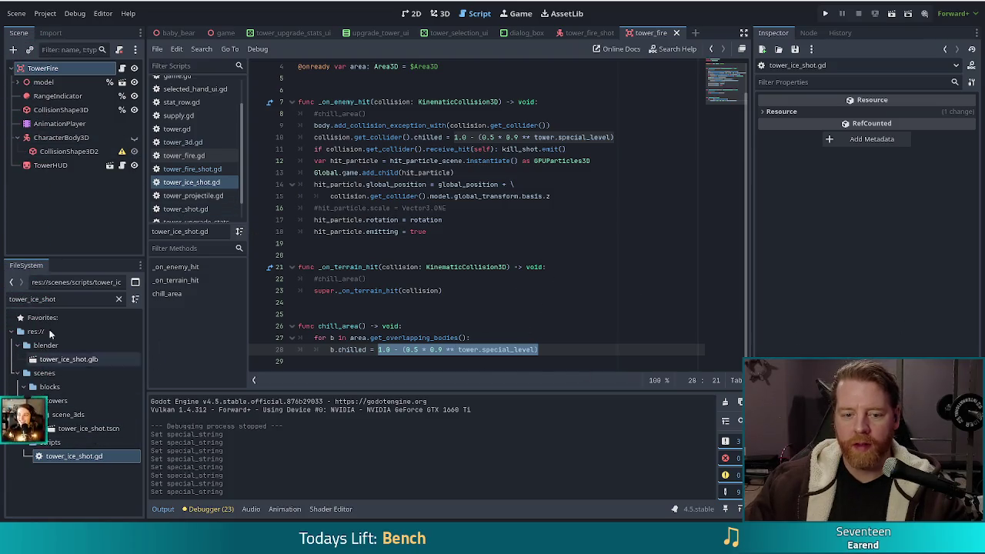
pyautogui.click(74, 301)
pyautogui.press('BackSpace')
pyautogui.press('BackSpace')
pyautogui.press('BackSpace')
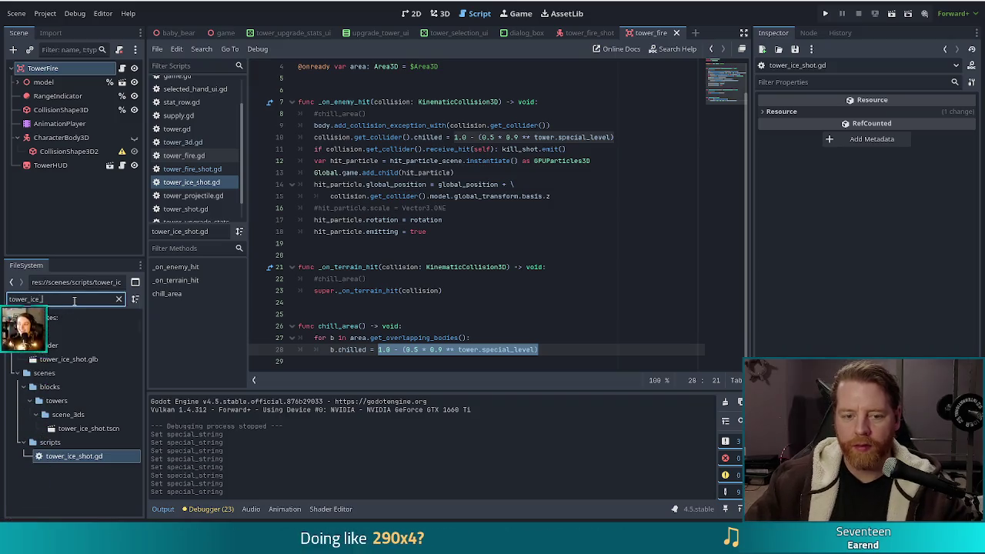
# In tower_ice.tres, replace the Chill slow value with (1.0 - (0.5 * 0.9 ** special_level))
pyautogui.press('BackSpace')
pyautogui.click(65, 466)
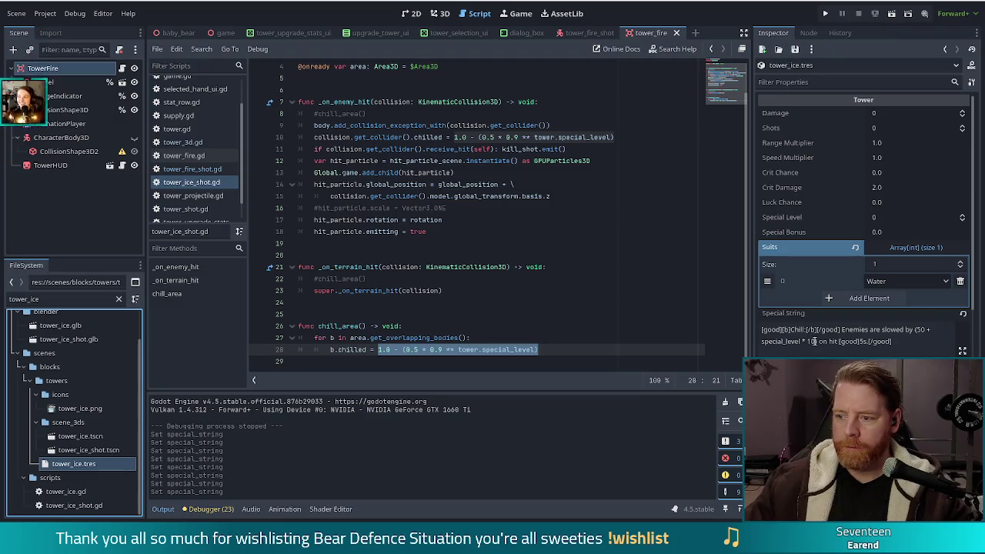
pyautogui.moveTo(816, 341); pyautogui.dragTo(918, 329)
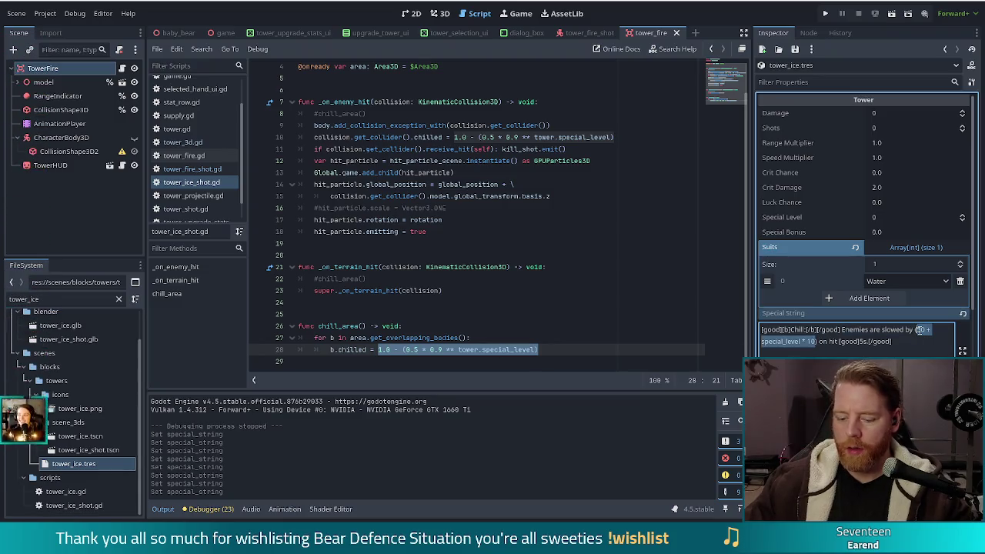
pyautogui.hotkey('ctrl', 'v')
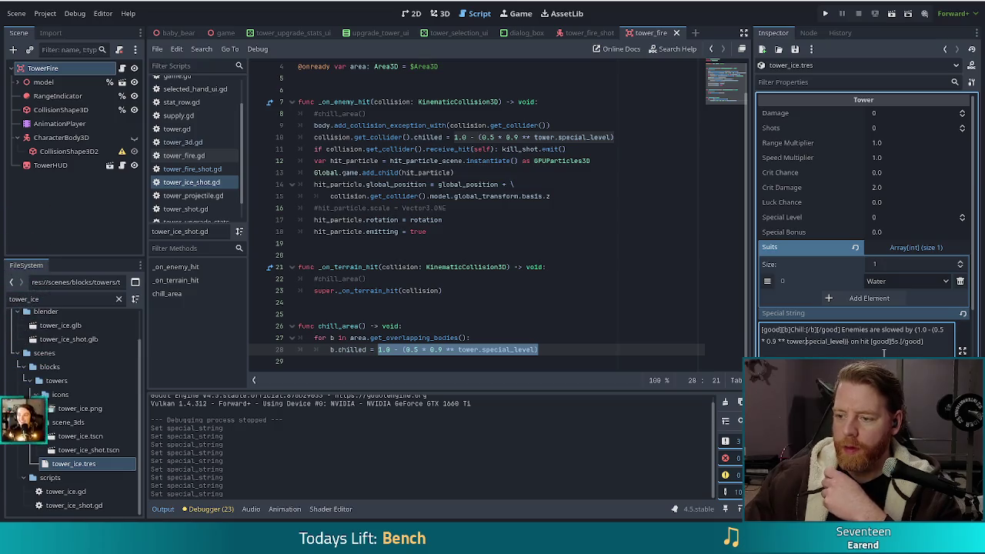
pyautogui.hotkey('ctrl', 'BackSpace')
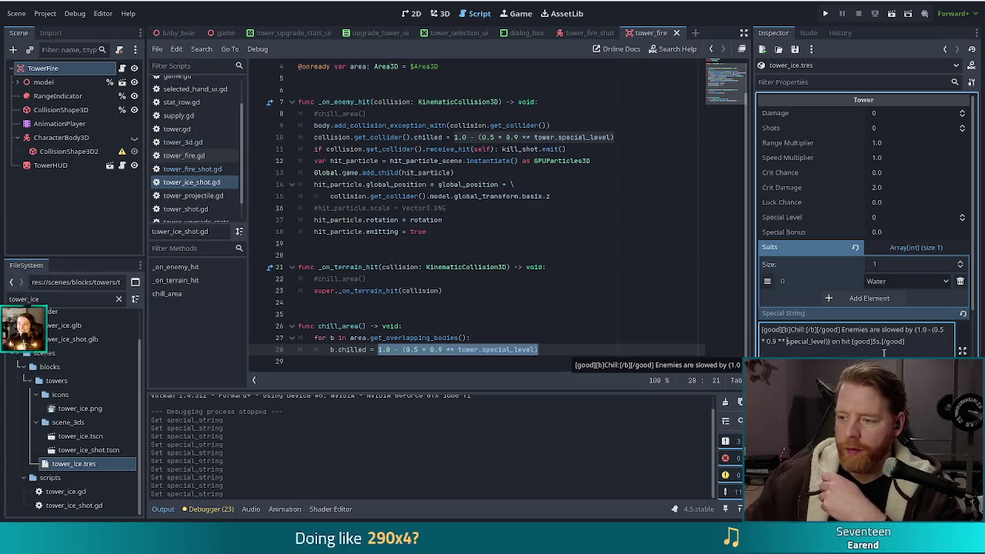